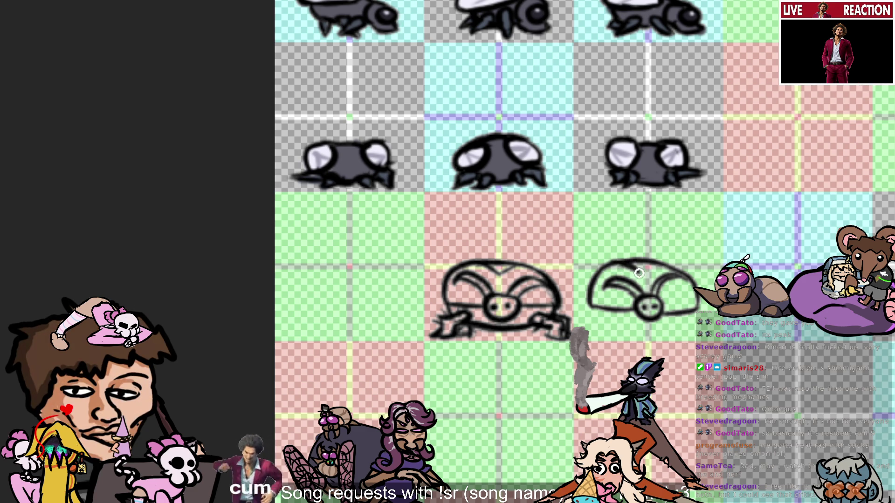
# Draw a V-shaped ridge stroke across the top of the right sketch's shell.
pyautogui.moveTo(622, 262)
pyautogui.mouseDown()
pyautogui.moveTo(658, 265)
pyautogui.moveTo(641, 279)
pyautogui.moveTo(672, 265)
pyautogui.mouseUp()
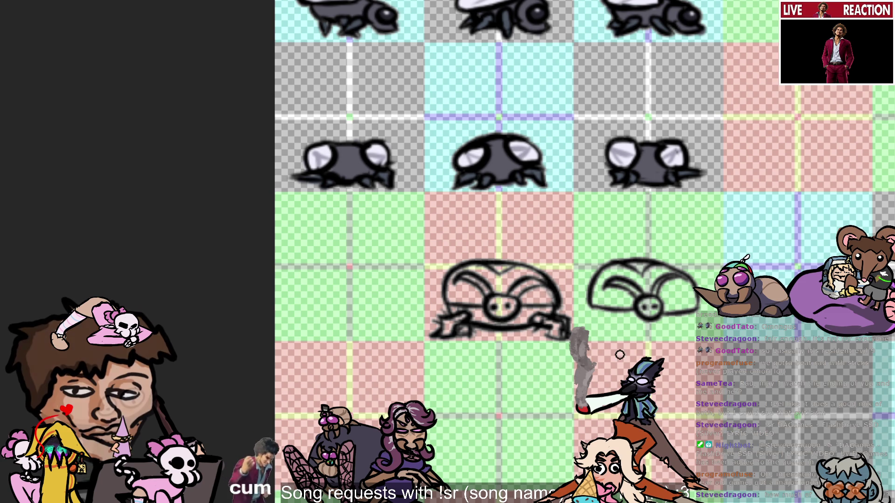
# Zoom in on the sketches and draw a tail at the right sketch's bottom-right end.
pyautogui.scroll(-4, 619, 355)
pyautogui.scroll(2, 620, 355)
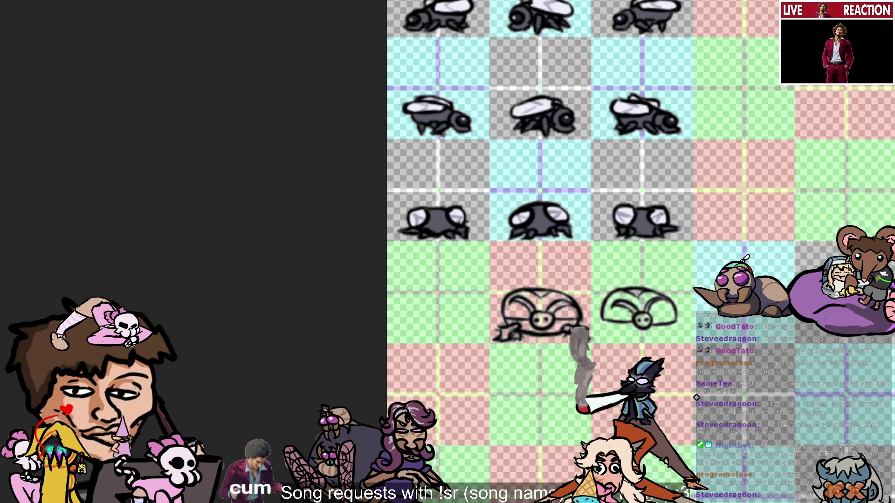
pyautogui.scroll(1, 696, 397)
pyautogui.scroll(1, 696, 397)
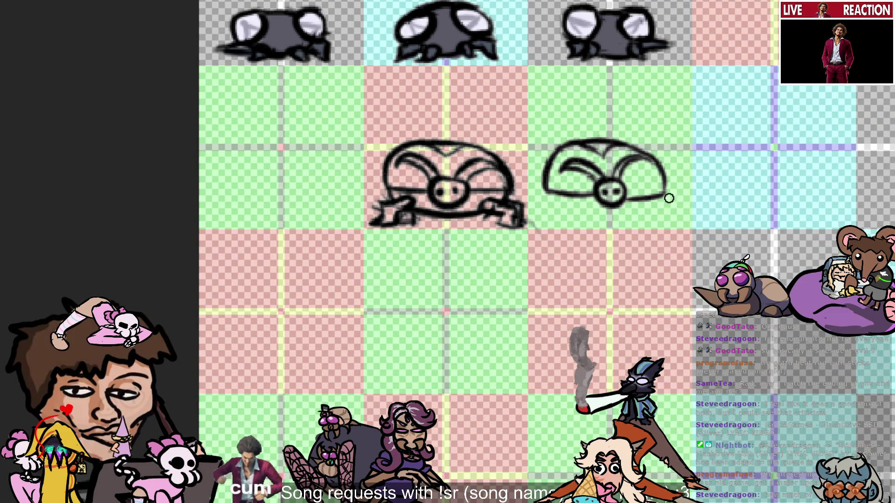
pyautogui.moveTo(668, 201)
pyautogui.mouseDown()
pyautogui.moveTo(684, 189)
pyautogui.moveTo(678, 211)
pyautogui.mouseUp()
pyautogui.hotkey('ctrl', 'z')
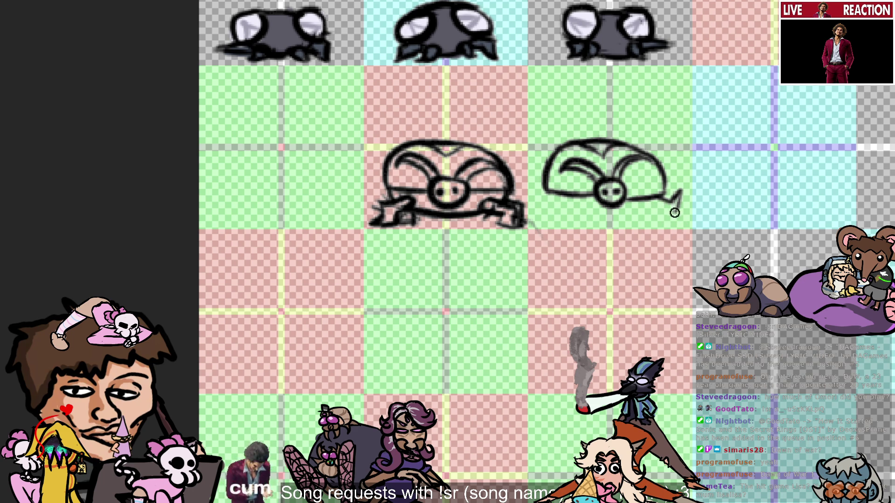
pyautogui.moveTo(675, 209); pyautogui.dragTo(646, 205)
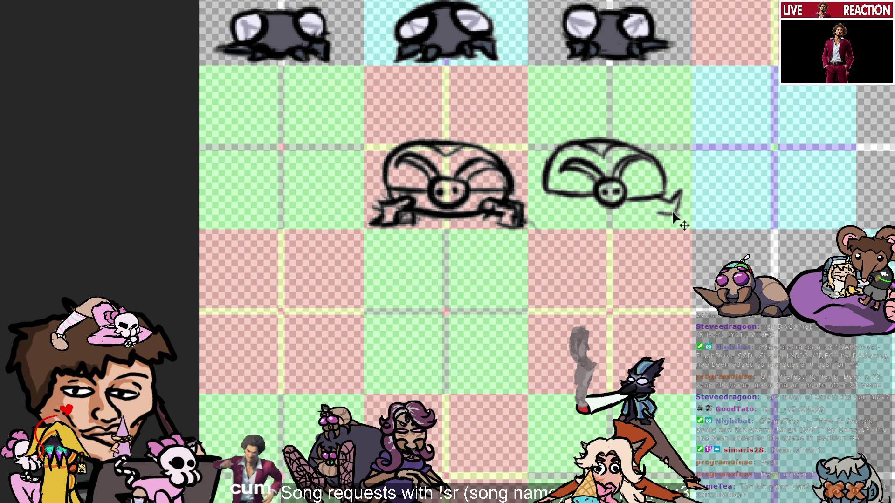
# Retry the hooked tail, then draw a curved belly line running left from the tail.
pyautogui.moveTo(653, 213); pyautogui.dragTo(674, 215)
pyautogui.hotkey('ctrl', 'z')
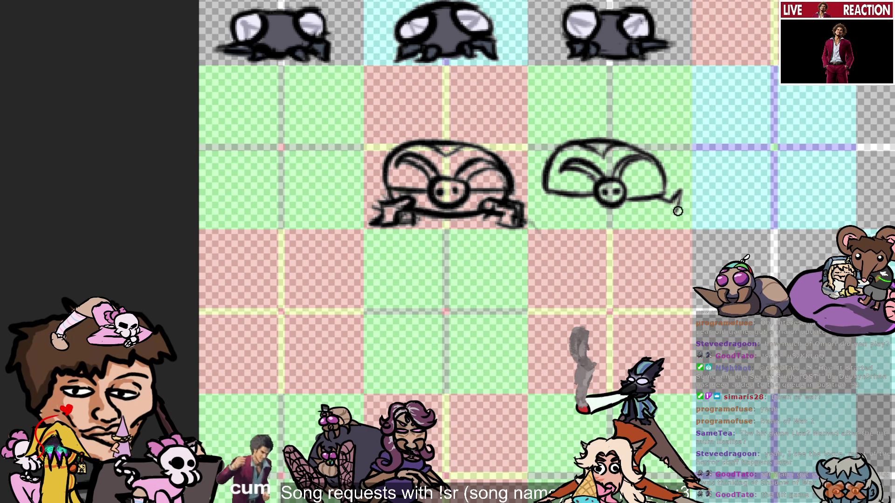
pyautogui.moveTo(674, 212)
pyautogui.mouseDown()
pyautogui.moveTo(637, 201)
pyautogui.moveTo(643, 205)
pyautogui.moveTo(572, 213)
pyautogui.mouseUp()
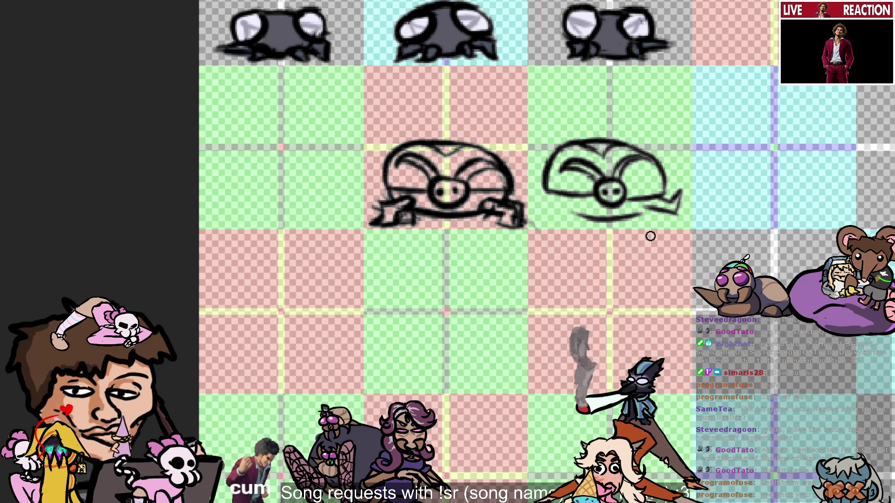
# Replace the curved belly with a flatter line and add short foot strokes beneath the right sketch.
pyautogui.hotkey('ctrl', 'z')
pyautogui.moveTo(657, 216)
pyautogui.mouseDown()
pyautogui.moveTo(581, 211)
pyautogui.moveTo(595, 221)
pyautogui.moveTo(561, 212)
pyautogui.mouseUp()
pyautogui.hotkey('ctrl', 'z')
pyautogui.hotkey('ctrl', 'z')
pyautogui.hotkey('ctrl', 'z')
pyautogui.moveTo(616, 215); pyautogui.dragTo(567, 214)
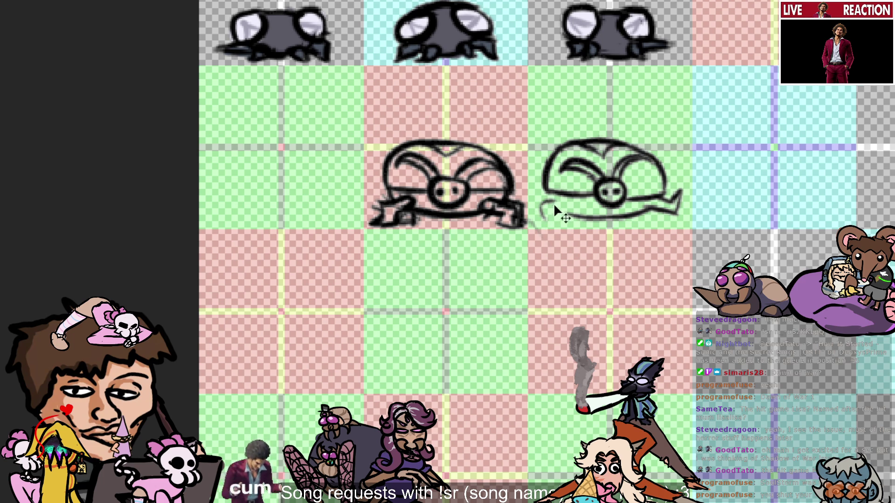
pyautogui.hotkey('ctrl', 'z')
pyautogui.moveTo(536, 206); pyautogui.dragTo(541, 217)
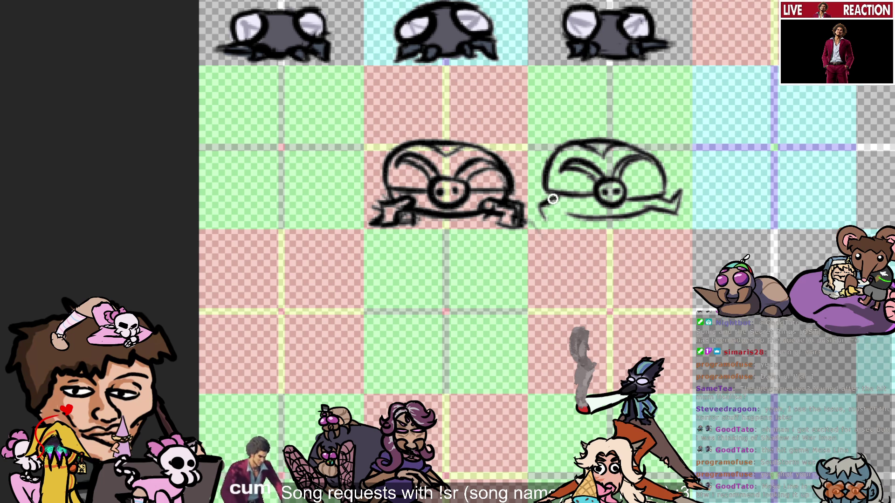
pyautogui.moveTo(567, 205); pyautogui.dragTo(555, 209)
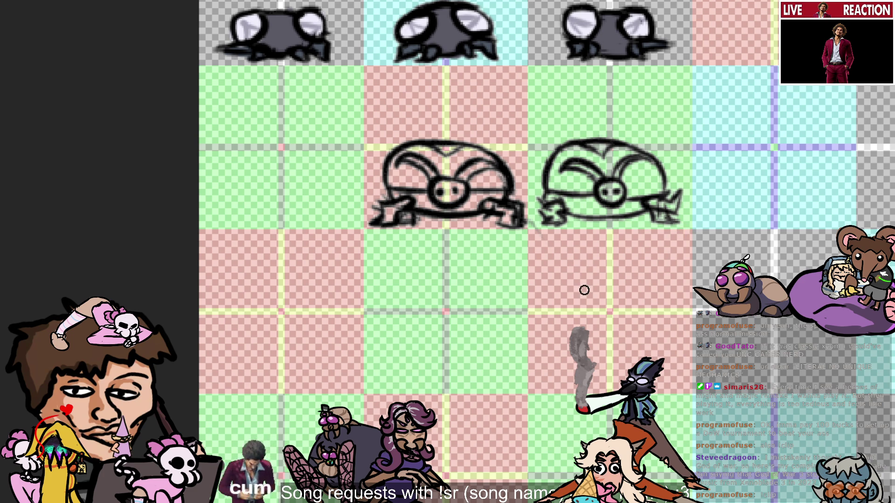
pyautogui.press('v')
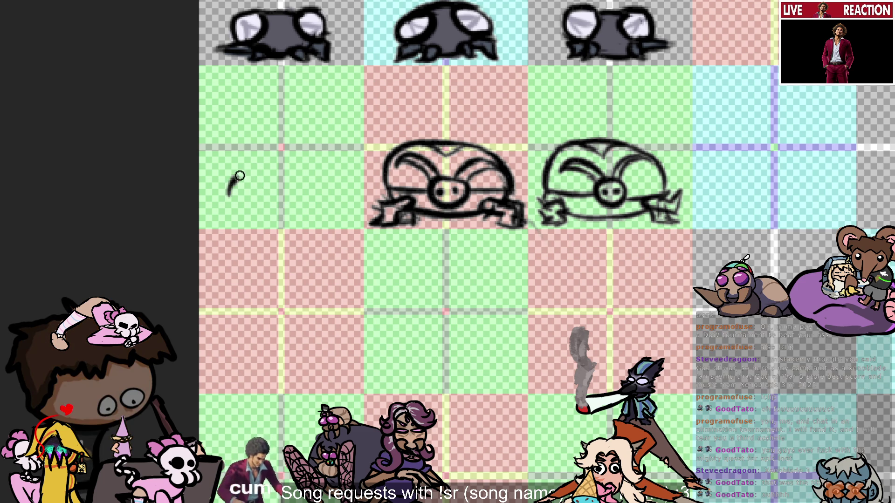
# Draw a small round head in the empty left grid cell, retrying until it looks right.
pyautogui.moveTo(262, 200)
pyautogui.mouseDown()
pyautogui.moveTo(286, 200)
pyautogui.moveTo(280, 186)
pyautogui.moveTo(296, 200)
pyautogui.moveTo(279, 183)
pyautogui.moveTo(262, 190)
pyautogui.moveTo(286, 199)
pyautogui.moveTo(293, 187)
pyautogui.moveTo(307, 196)
pyautogui.moveTo(278, 188)
pyautogui.moveTo(280, 205)
pyautogui.moveTo(301, 194)
pyautogui.mouseUp()
pyautogui.hotkey('ctrl', 'z')
pyautogui.hotkey('ctrl', 'z')
pyautogui.hotkey('ctrl', 'z')
pyautogui.hotkey('ctrl', 'z')
pyautogui.hotkey('ctrl', 'z')
pyautogui.hotkey('ctrl', 'z')
pyautogui.hotkey('ctrl', 'z')
pyautogui.hotkey('ctrl', 'z')
pyautogui.hotkey('ctrl', 'z')
pyautogui.press('v')
pyautogui.hotkey('ctrl', 'z')
pyautogui.hotkey('ctrl', 'z')
pyautogui.hotkey('ctrl', 'z')
pyautogui.hotkey('ctrl', 'z')
pyautogui.hotkey('ctrl', 'z')
pyautogui.hotkey('ctrl', 'z')
pyautogui.hotkey('ctrl', 'z')
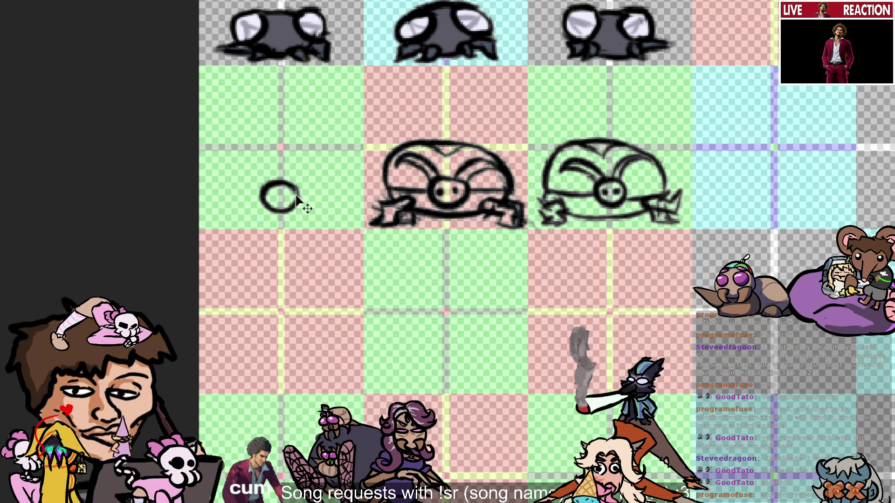
pyautogui.moveTo(298, 184)
pyautogui.mouseDown()
pyautogui.moveTo(286, 201)
pyautogui.moveTo(280, 192)
pyautogui.moveTo(282, 210)
pyautogui.moveTo(285, 187)
pyautogui.mouseUp()
pyautogui.hotkey('ctrl', 'z')
pyautogui.hotkey('ctrl', 'z')
pyautogui.hotkey('ctrl', 'z')
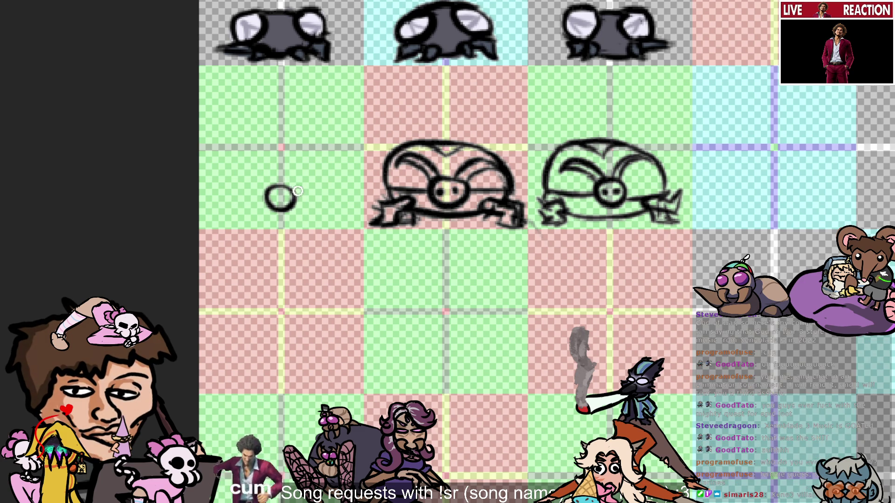
pyautogui.press('v')
pyautogui.press('b')
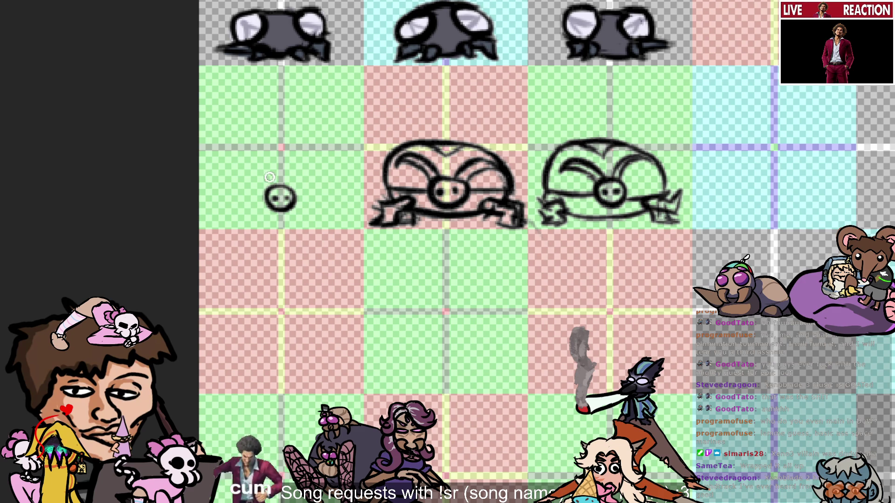
# Draw curled antennae rising from the head, keeping one curving up-right.
pyautogui.moveTo(278, 189)
pyautogui.mouseDown()
pyautogui.moveTo(247, 166)
pyautogui.moveTo(248, 181)
pyautogui.moveTo(234, 173)
pyautogui.moveTo(243, 161)
pyautogui.mouseUp()
pyautogui.hotkey('ctrl', 'z')
pyautogui.hotkey('ctrl', 'z')
pyautogui.hotkey('ctrl', 'z')
pyautogui.hotkey('ctrl', 'z')
pyautogui.moveTo(279, 189); pyautogui.dragTo(235, 176)
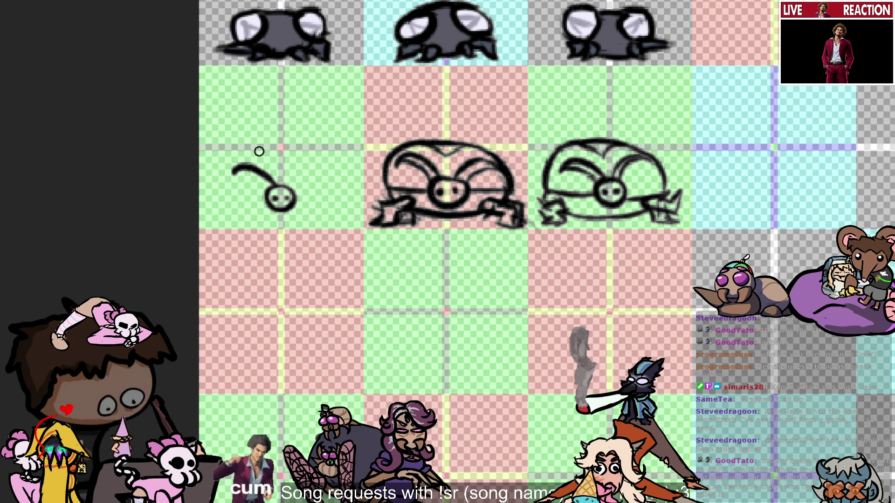
pyautogui.hotkey('ctrl', 'z')
pyautogui.moveTo(279, 189); pyautogui.dragTo(240, 164)
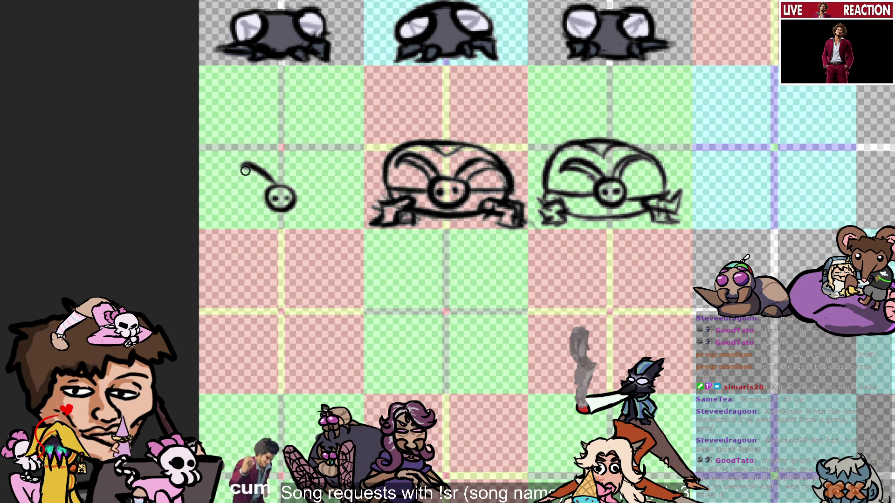
pyautogui.hotkey('ctrl', 'z')
pyautogui.moveTo(279, 189)
pyautogui.mouseDown()
pyautogui.moveTo(237, 167)
pyautogui.moveTo(266, 186)
pyautogui.mouseUp()
pyautogui.hotkey('ctrl', 'z')
pyautogui.hotkey('ctrl', 'z')
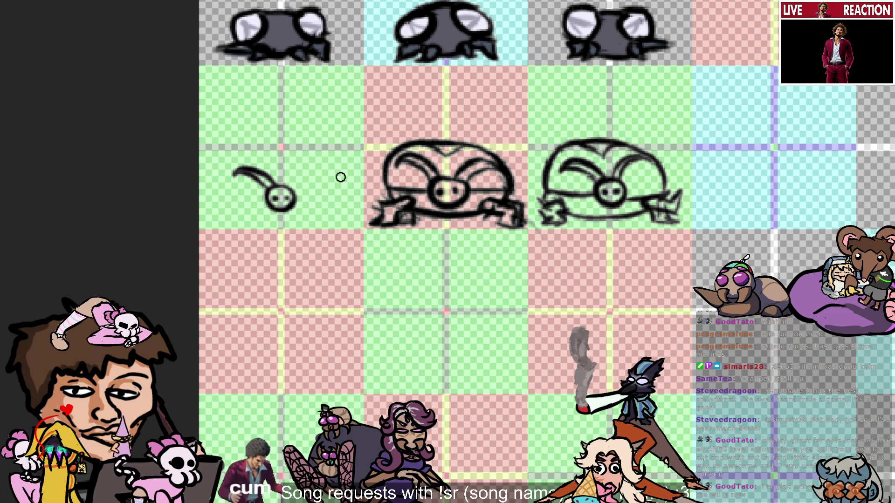
pyautogui.moveTo(283, 189); pyautogui.dragTo(314, 164)
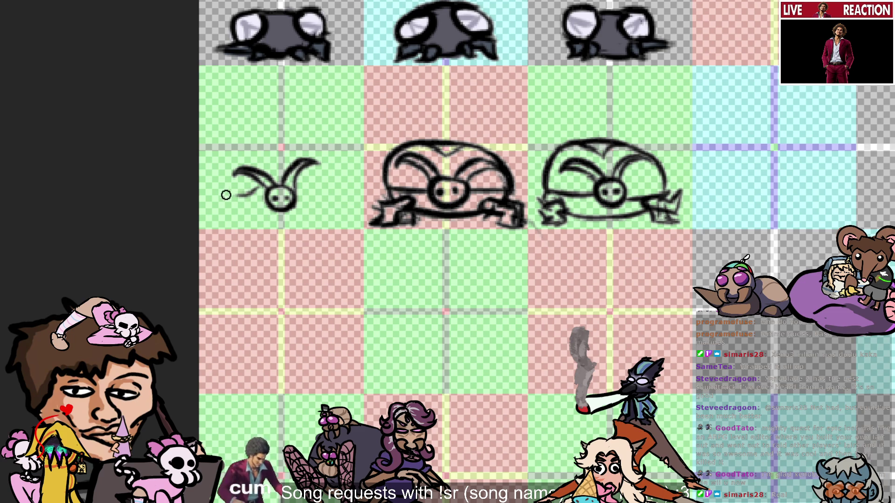
# Try a curving outline stroke to the left of the head, undoing the attempts.
pyautogui.moveTo(268, 199)
pyautogui.mouseDown()
pyautogui.moveTo(229, 197)
pyautogui.moveTo(232, 169)
pyautogui.mouseUp()
pyautogui.hotkey('ctrl', 'z')
pyautogui.hotkey('ctrl', 'z')
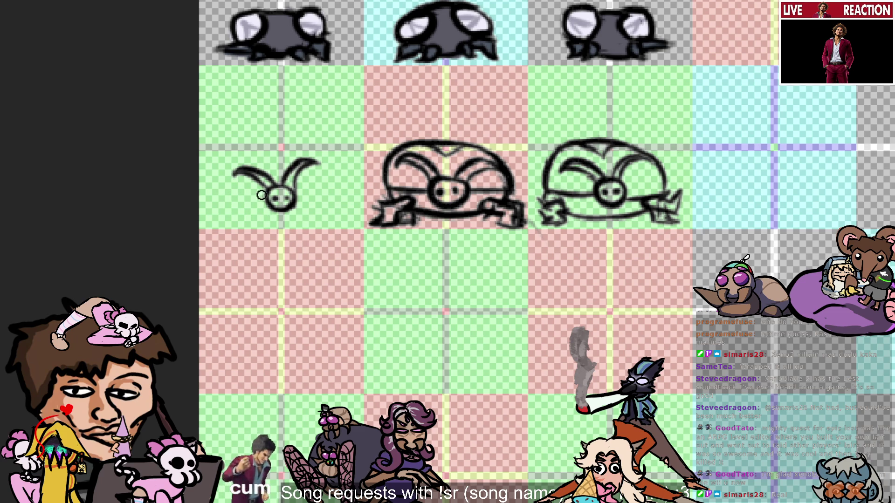
pyautogui.moveTo(273, 200)
pyautogui.mouseDown()
pyautogui.moveTo(226, 196)
pyautogui.moveTo(224, 167)
pyautogui.mouseUp()
pyautogui.hotkey('ctrl', 'z')
pyautogui.hotkey('ctrl', 'z')
pyautogui.hotkey('ctrl', 'z')
# Draw the dome shell's left side rising from beside the head, redrawing it several times.
pyautogui.hotkey('ctrl', 'z')
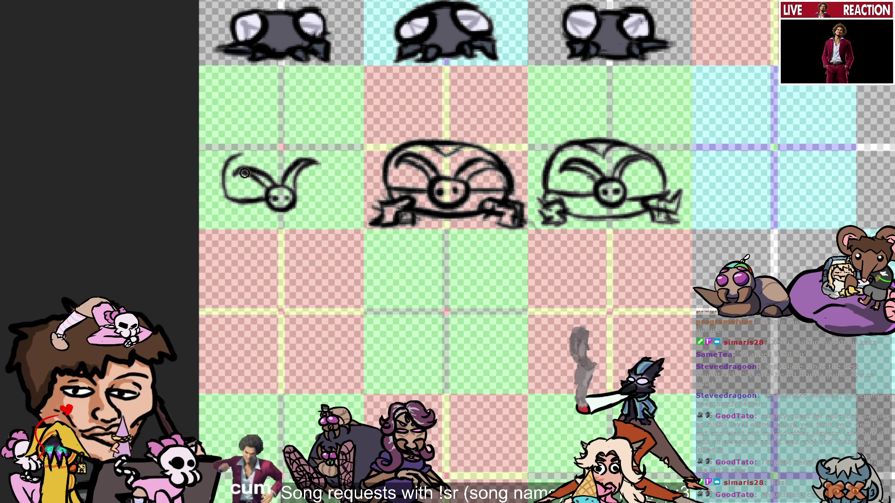
pyautogui.hotkey('ctrl', 'z')
pyautogui.moveTo(241, 201); pyautogui.dragTo(215, 181)
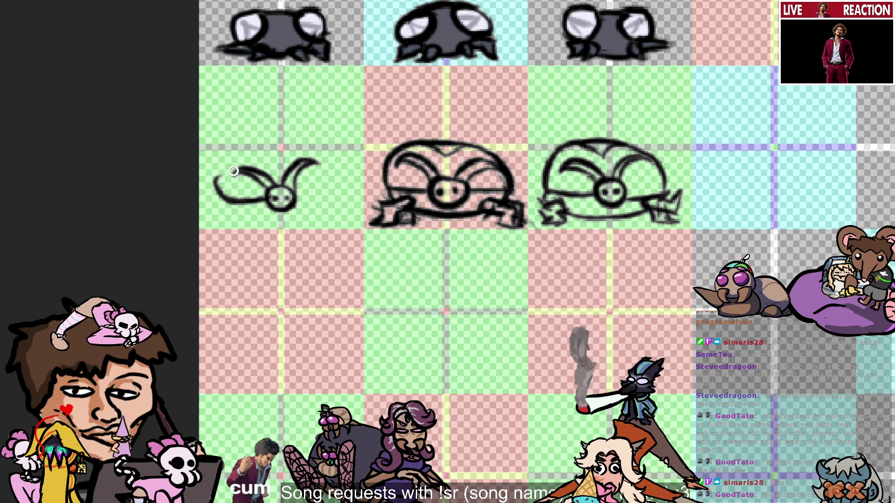
pyautogui.moveTo(270, 199); pyautogui.dragTo(233, 148)
pyautogui.hotkey('ctrl', 'z')
pyautogui.hotkey('ctrl', 'z')
pyautogui.moveTo(238, 203); pyautogui.dragTo(239, 141)
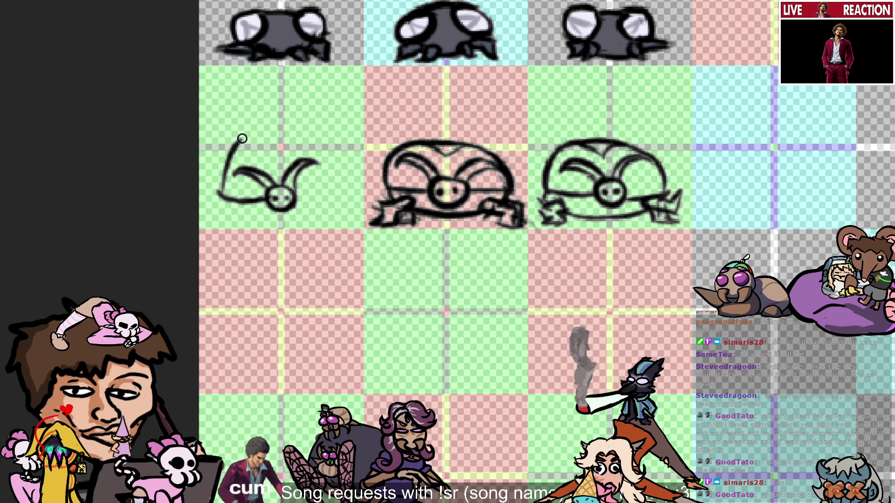
pyautogui.hotkey('ctrl', 'z')
pyautogui.moveTo(232, 205); pyautogui.dragTo(235, 146)
pyautogui.hotkey('ctrl', 'z')
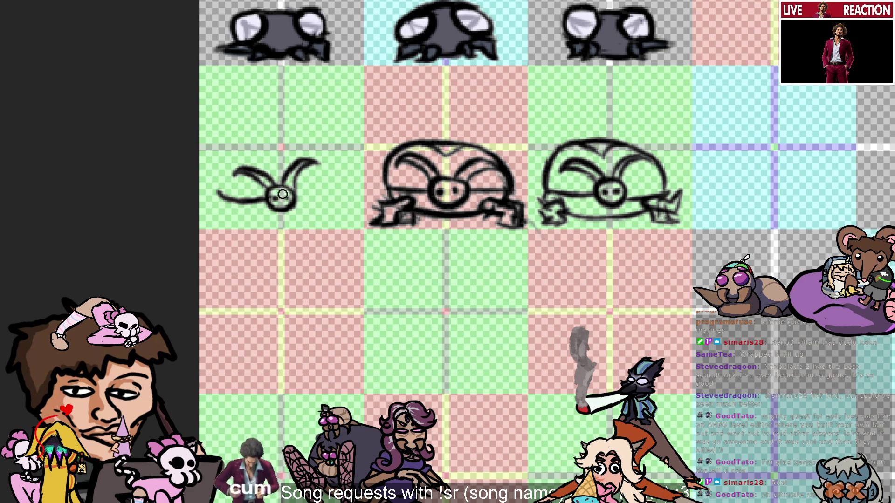
pyautogui.moveTo(240, 201)
pyautogui.mouseDown()
pyautogui.moveTo(275, 153)
pyautogui.moveTo(244, 154)
pyautogui.moveTo(284, 146)
pyautogui.moveTo(251, 172)
pyautogui.moveTo(274, 140)
pyautogui.moveTo(228, 163)
pyautogui.moveTo(299, 151)
pyautogui.mouseUp()
pyautogui.hotkey('ctrl', 'z')
pyautogui.hotkey('ctrl', 'z')
pyautogui.hotkey('ctrl', 'z')
pyautogui.hotkey('ctrl', 'z')
pyautogui.hotkey('ctrl', 'z')
# Draw the shell's top arc and right-side curve down to the base.
pyautogui.hotkey('ctrl', 'z')
pyautogui.hotkey('ctrl', 'z')
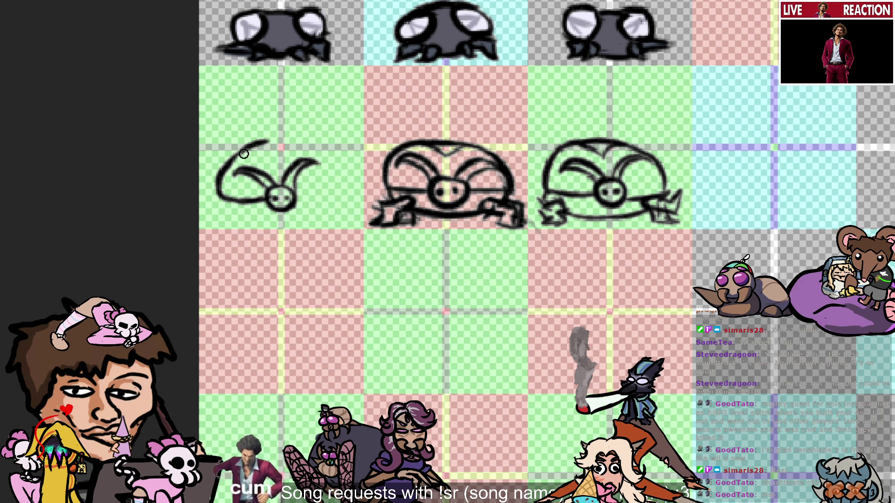
pyautogui.moveTo(236, 161); pyautogui.dragTo(329, 161)
pyautogui.hotkey('ctrl', 'z')
pyautogui.moveTo(267, 142)
pyautogui.mouseDown()
pyautogui.moveTo(338, 165)
pyautogui.moveTo(331, 167)
pyautogui.mouseUp()
pyautogui.hotkey('ctrl', 'z')
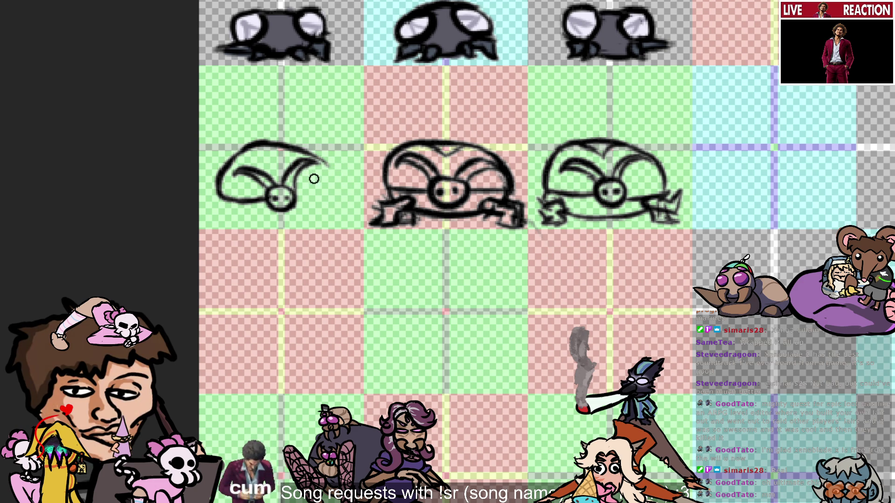
pyautogui.hotkey('ctrl', 'z')
pyautogui.moveTo(303, 149)
pyautogui.mouseDown()
pyautogui.moveTo(328, 180)
pyautogui.moveTo(332, 205)
pyautogui.mouseUp()
pyautogui.hotkey('ctrl', 'z')
pyautogui.hotkey('ctrl', 'z')
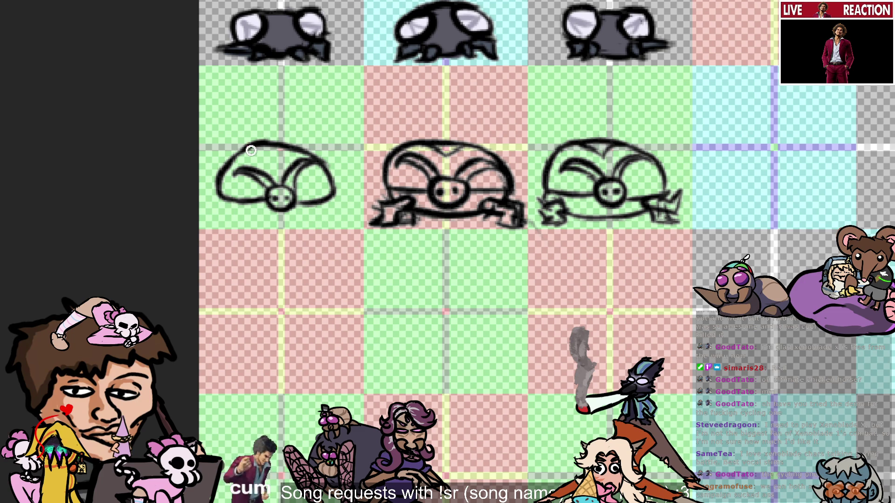
# Add a V seam across the shell top, a left foot, and a base line under the shell.
pyautogui.moveTo(246, 147); pyautogui.dragTo(300, 149)
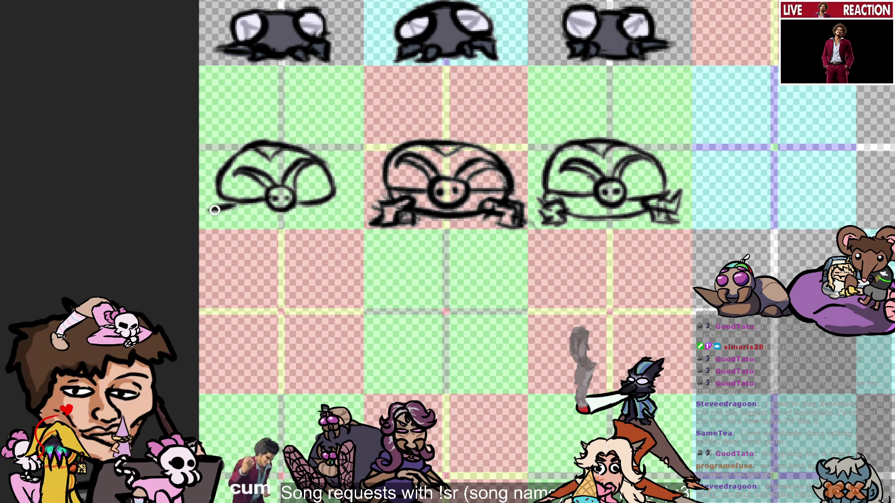
pyautogui.moveTo(232, 205)
pyautogui.mouseDown()
pyautogui.moveTo(210, 211)
pyautogui.moveTo(230, 213)
pyautogui.mouseUp()
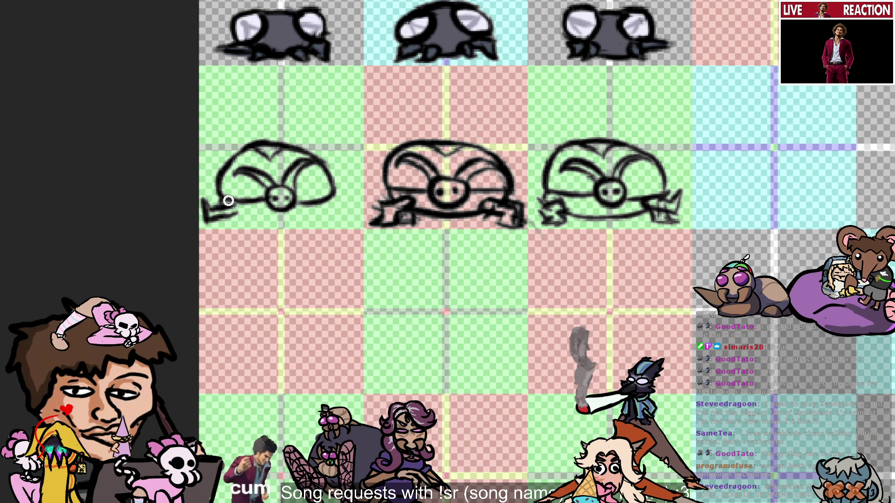
pyautogui.moveTo(207, 216); pyautogui.dragTo(238, 212)
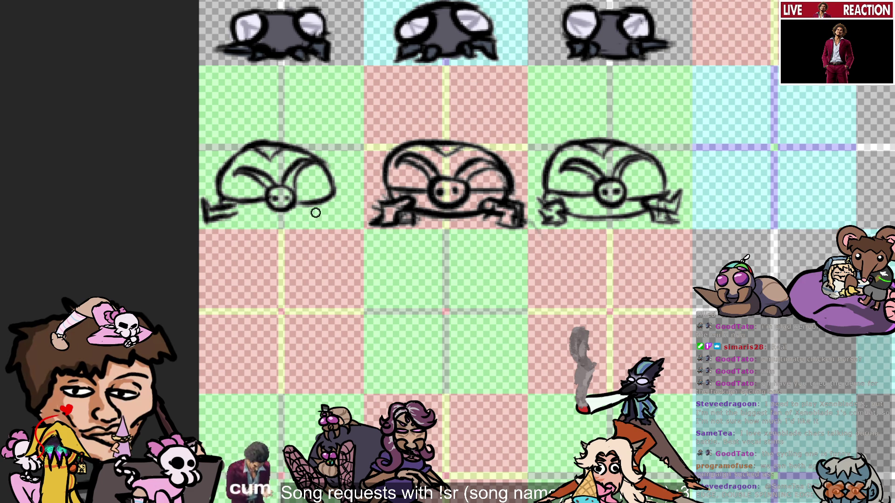
pyautogui.moveTo(314, 215); pyautogui.dragTo(221, 215)
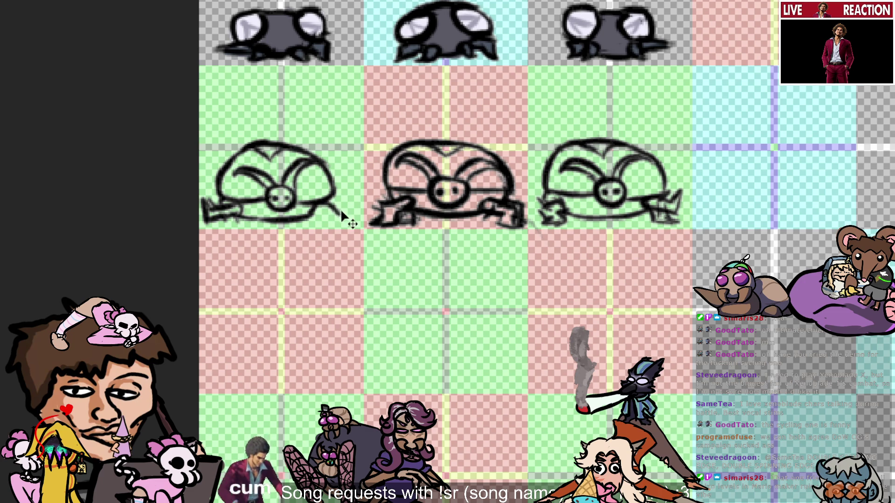
# Draw a small zigzag foot under the bottom-right of the left sketch's shell.
pyautogui.press('v')
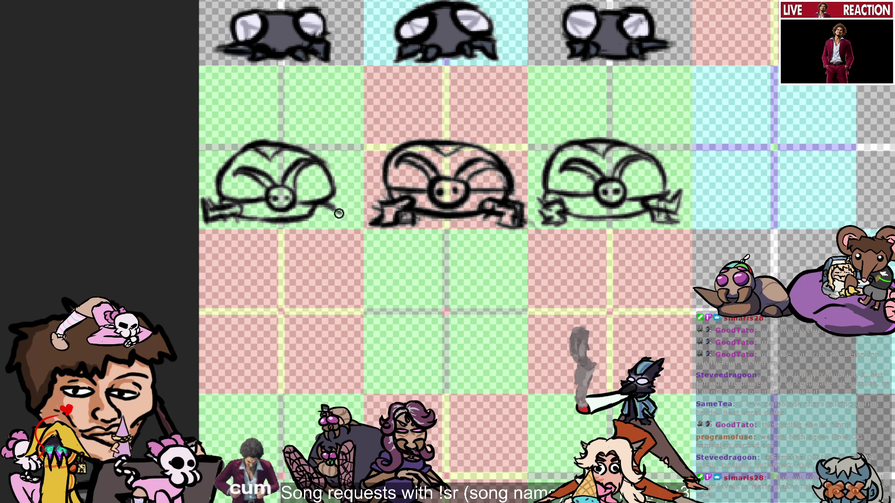
pyautogui.moveTo(337, 210)
pyautogui.mouseDown()
pyautogui.moveTo(321, 228)
pyautogui.moveTo(321, 218)
pyautogui.mouseUp()
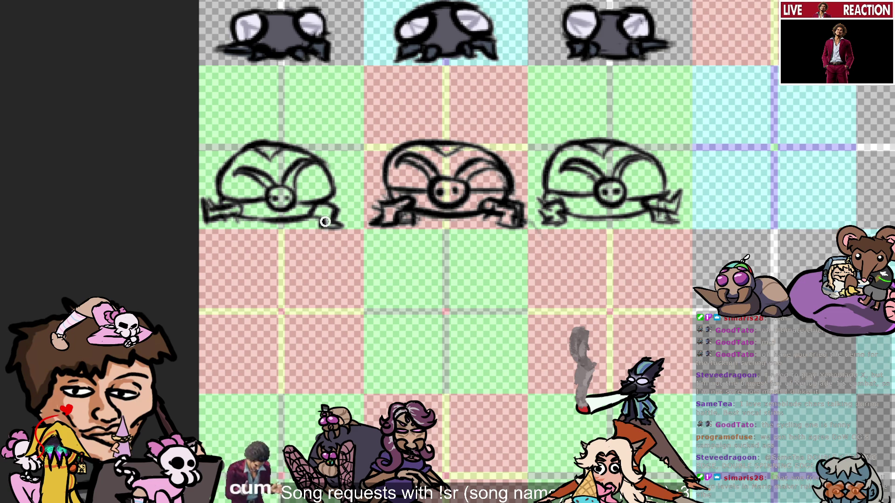
pyautogui.moveTo(325, 222); pyautogui.dragTo(318, 213)
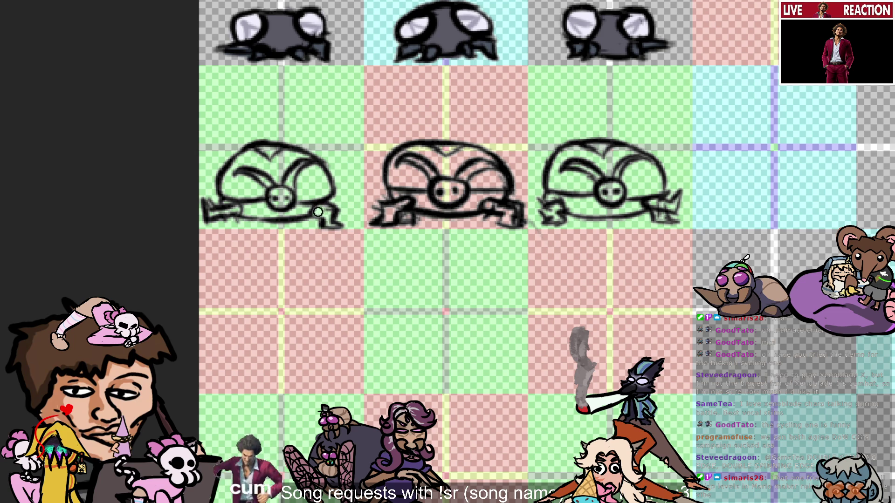